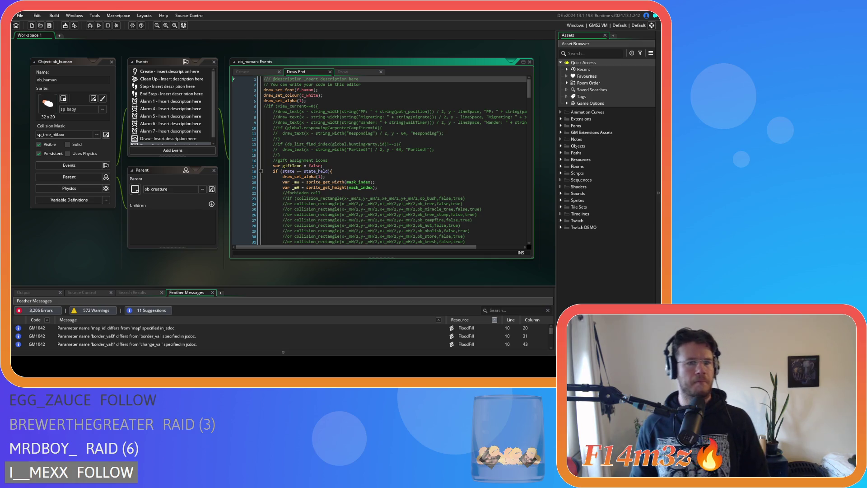
Review the ob_human code, placing the caret on line 15 and then line 221
click(295, 155)
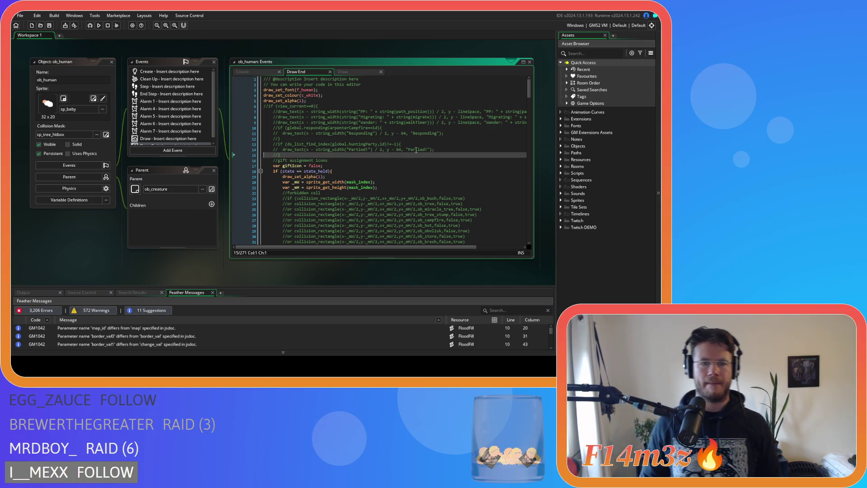
mouse_move(529, 90)
mouse_down()
mouse_move(530, 234)
mouse_move(530, 210)
mouse_up()
click(442, 190)
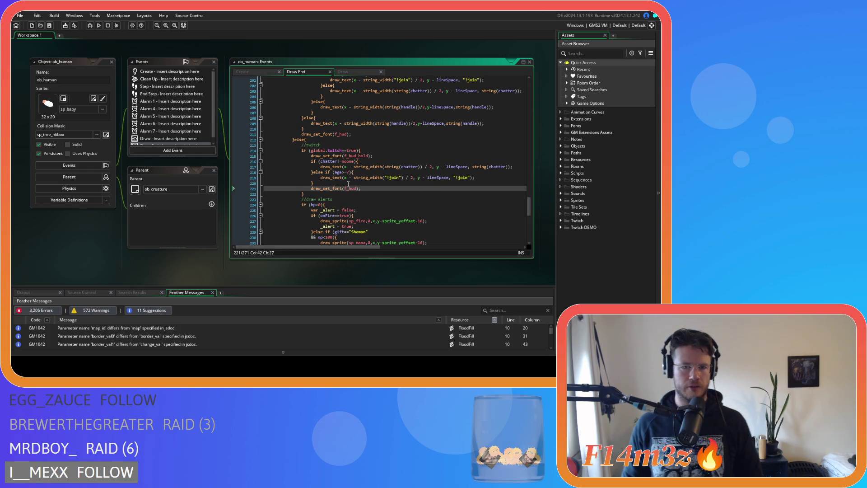
Close all workspace windows with Windows > Close All and expand the Objects folder
right_click(113, 241)
mouse_move(128, 252)
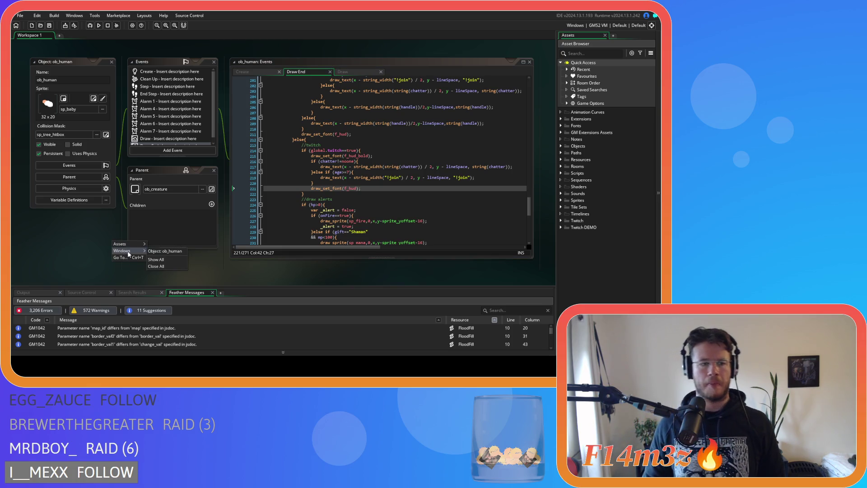
click(154, 266)
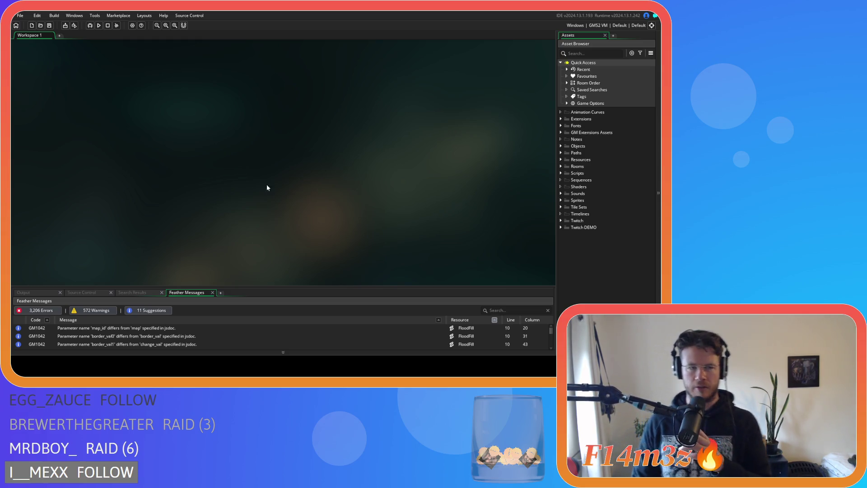
click(561, 146)
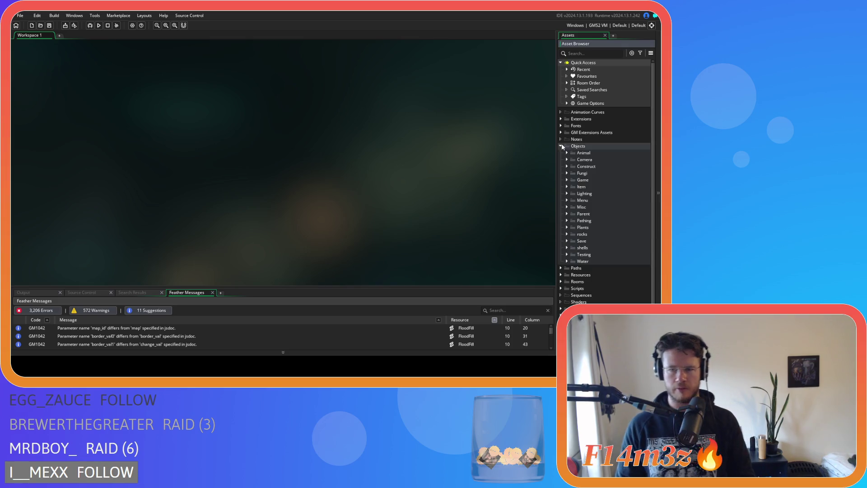
Open ob_gui from Objects > Game and show its Step event code at the tribeMenu call
click(567, 180)
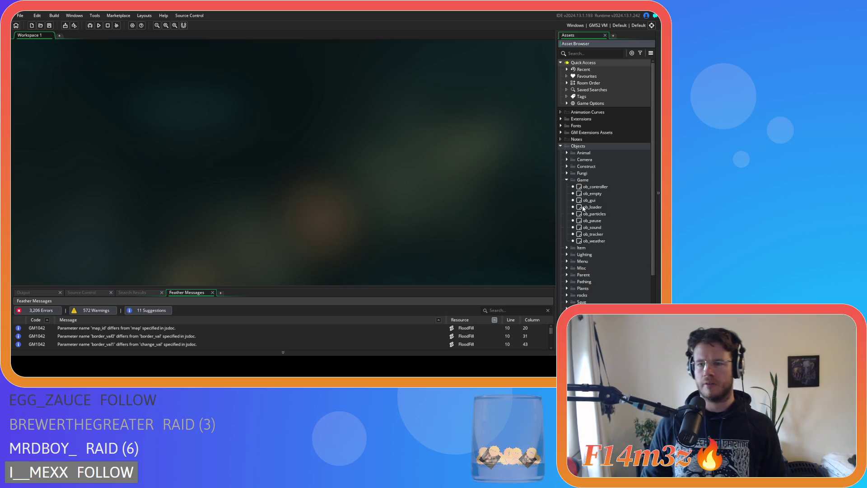
click(590, 201)
double_click(589, 201)
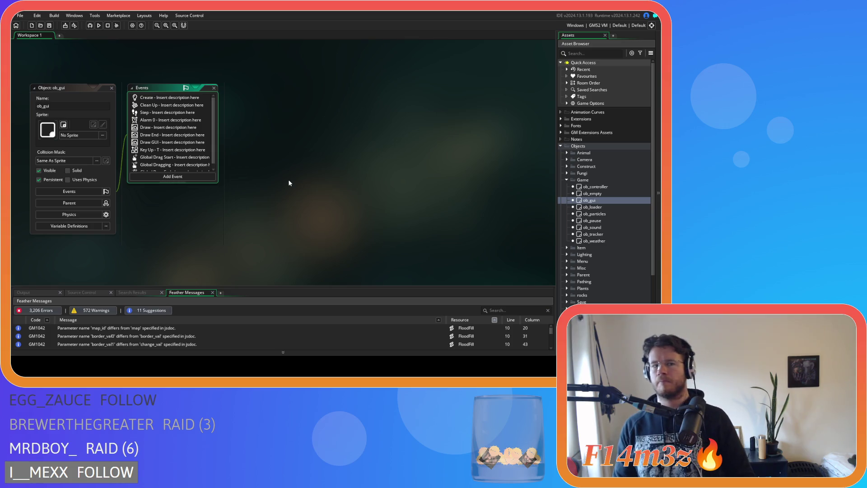
double_click(152, 112)
scroll(406, 173, down, 10)
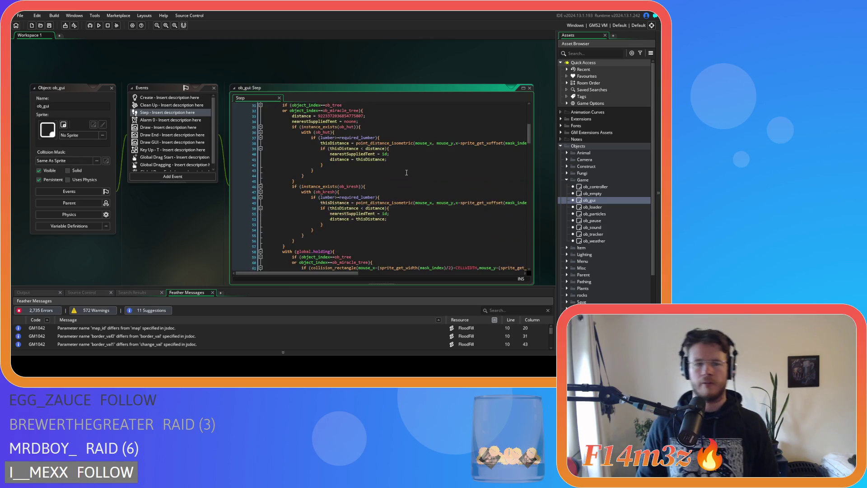
scroll(406, 172, down, 20)
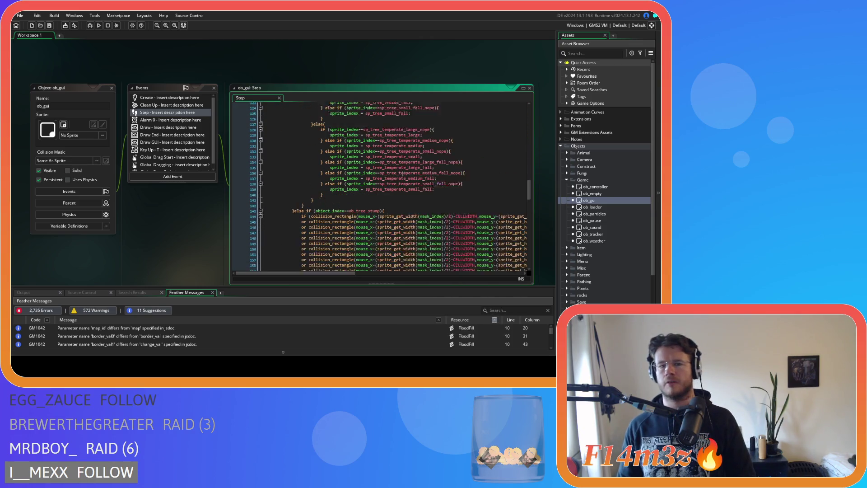
scroll(404, 173, up, 17)
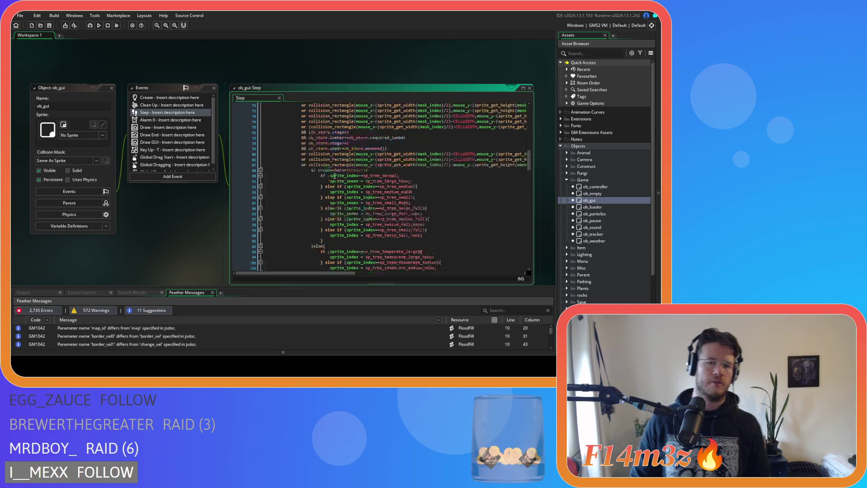
scroll(335, 176, up, 20)
click(281, 132)
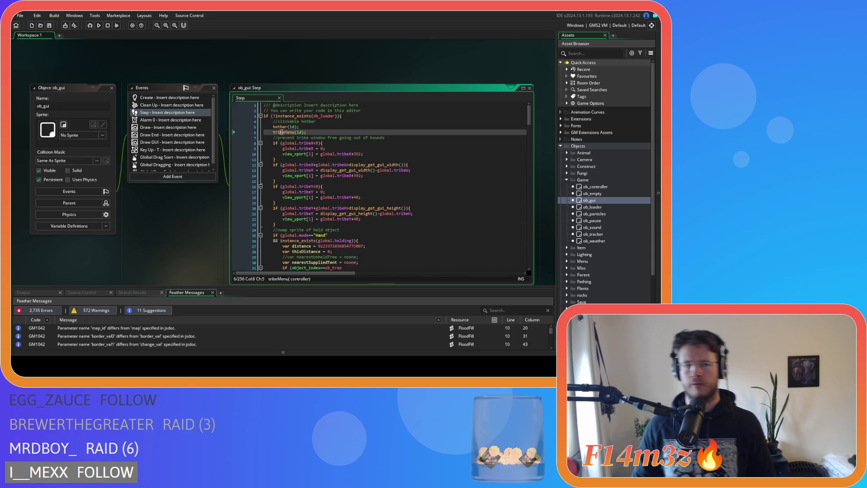
Jump from the tribeMenu call into sc_tribeMenu, then into sc_tribeMenuGifts
middle_click(281, 132)
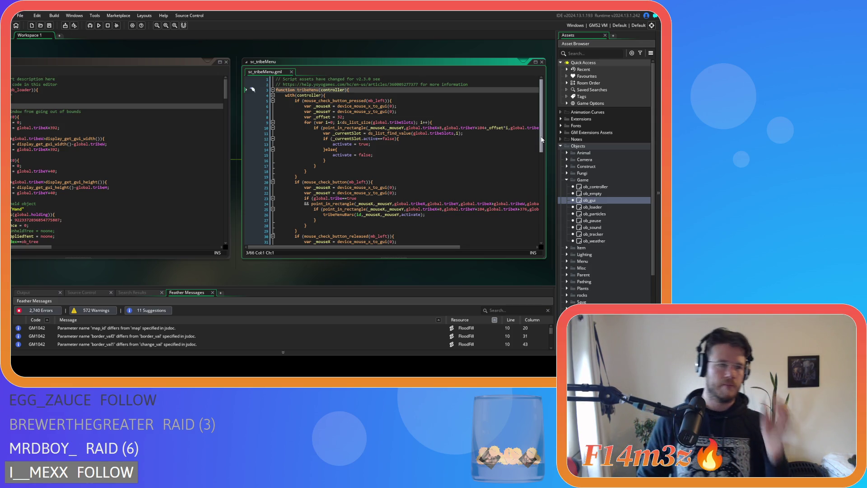
drag(541, 139, 532, 205)
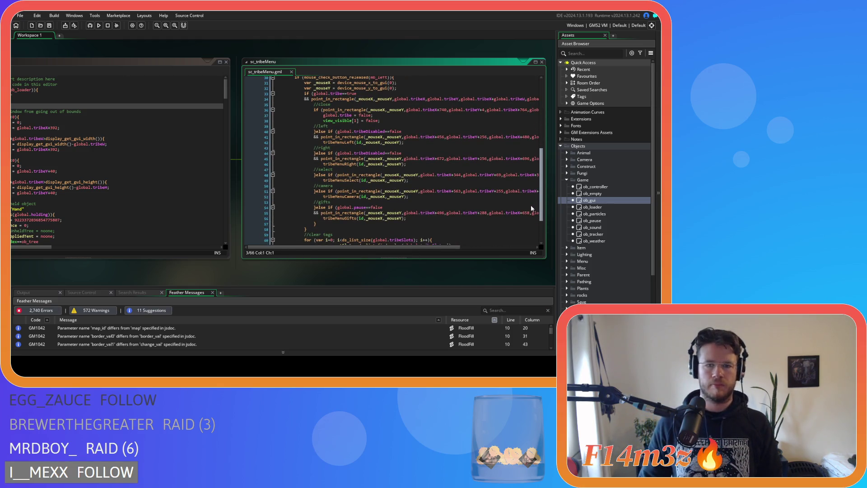
click(352, 219)
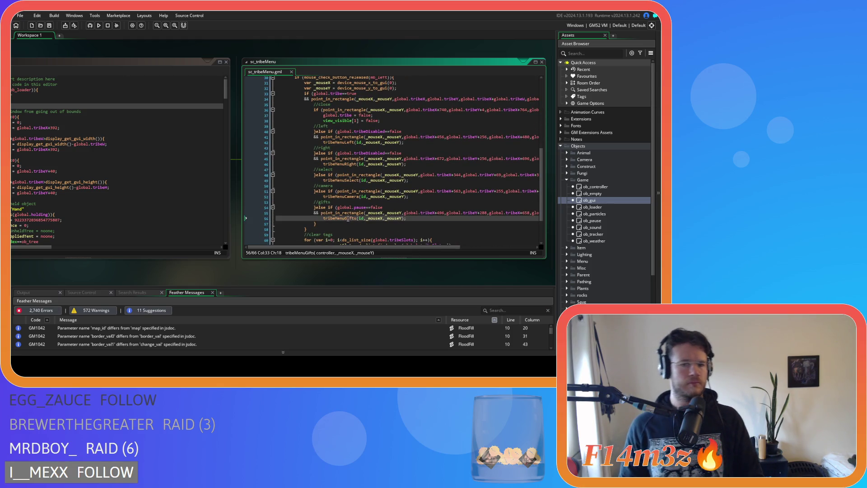
scroll(347, 219, up, 1)
middle_click(345, 232)
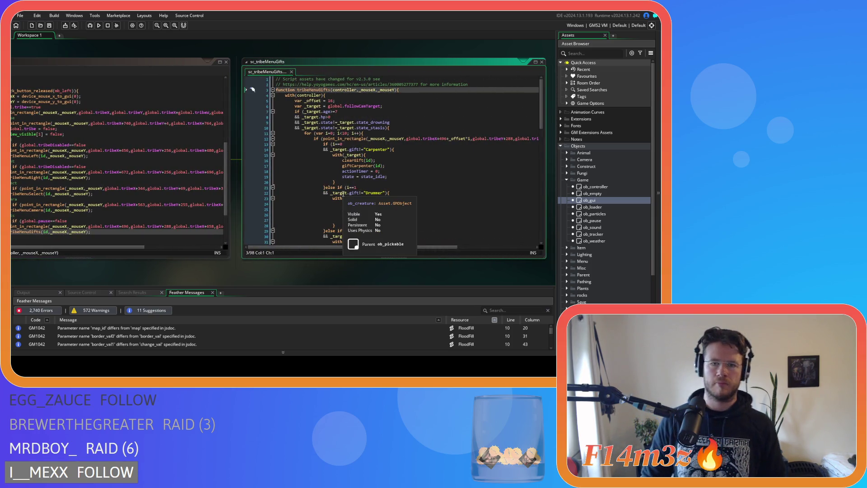
Read through tribeMenuGifts and place the caret before the gift check's closing '){' on line 10
scroll(542, 116, down, 2)
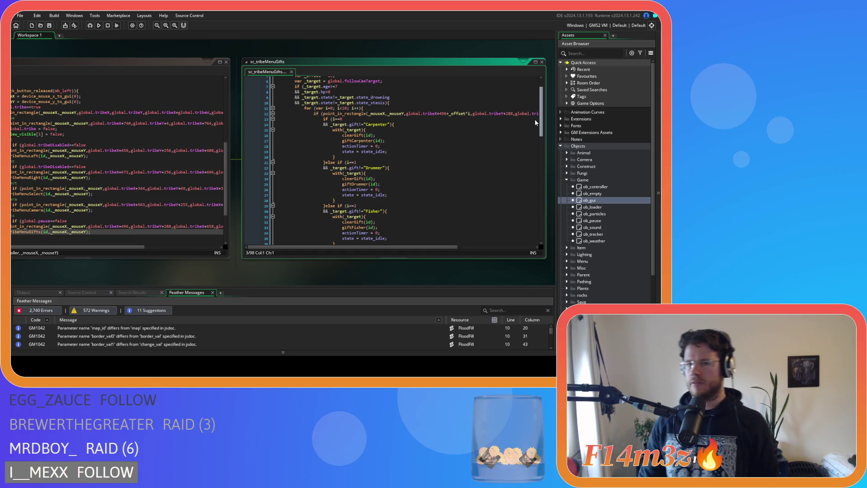
scroll(532, 116, up, 2)
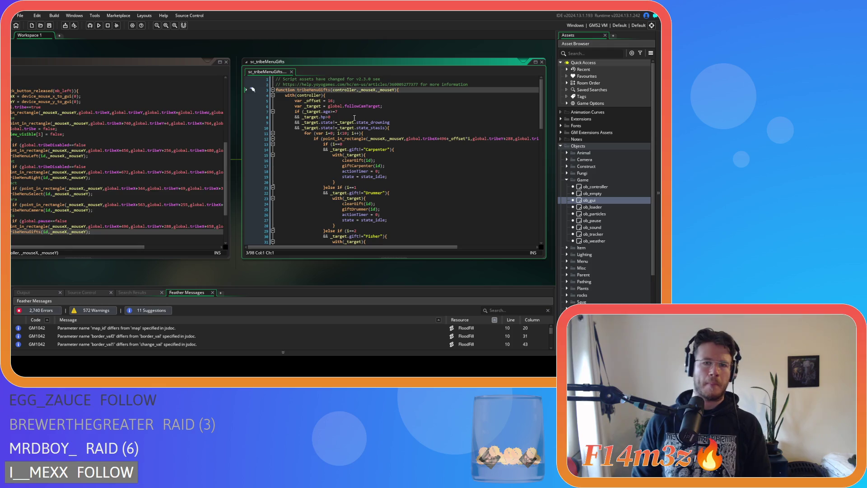
click(382, 128)
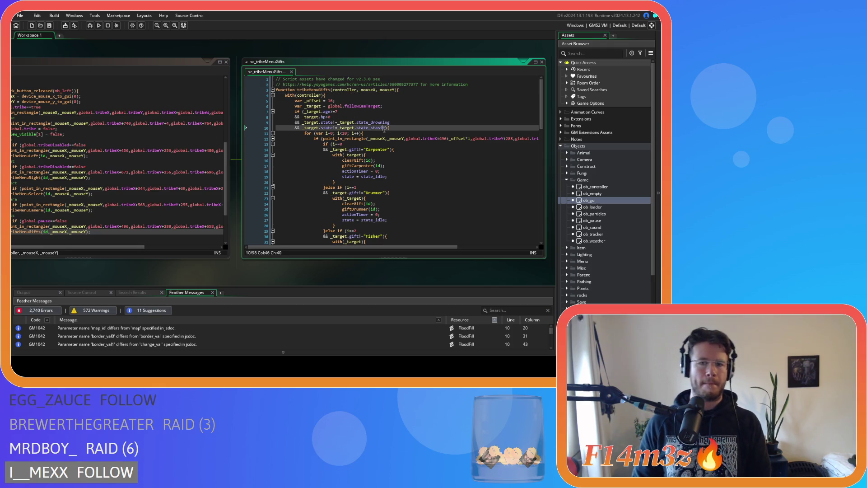
Add '&& _target.chatter==noone' to the gift condition on a new line, then close sc_tribeMenuGifts
key(Return)
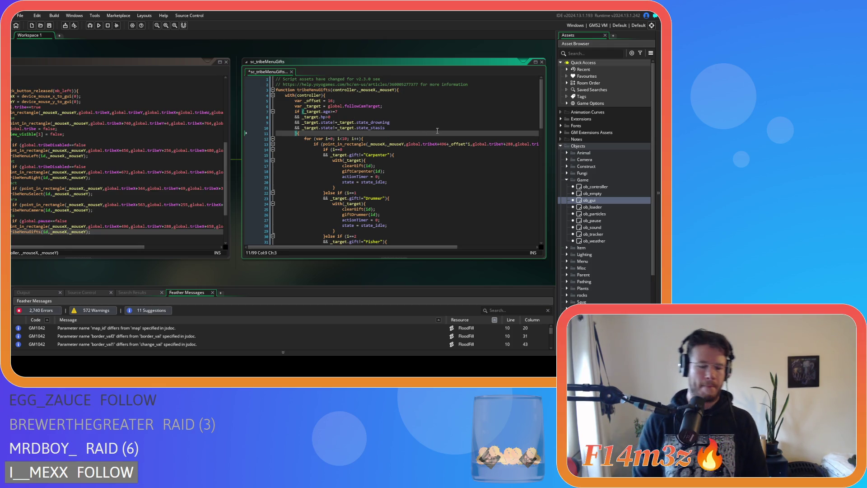
text(&& _)
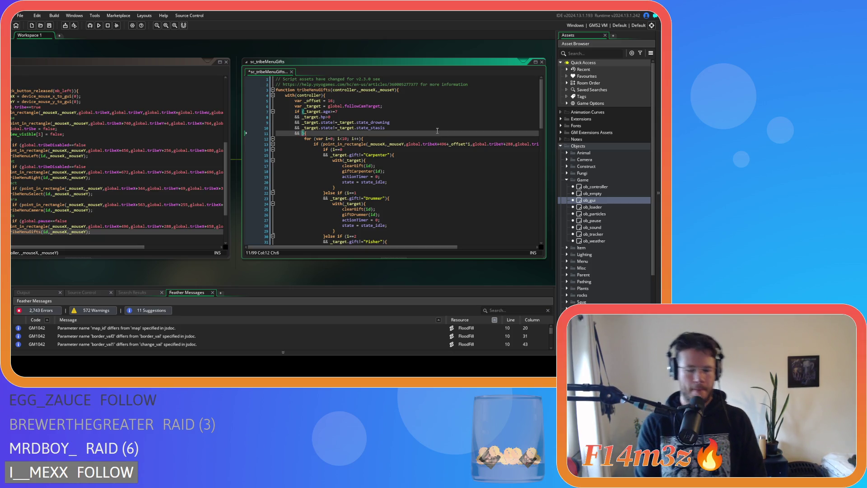
text(target)
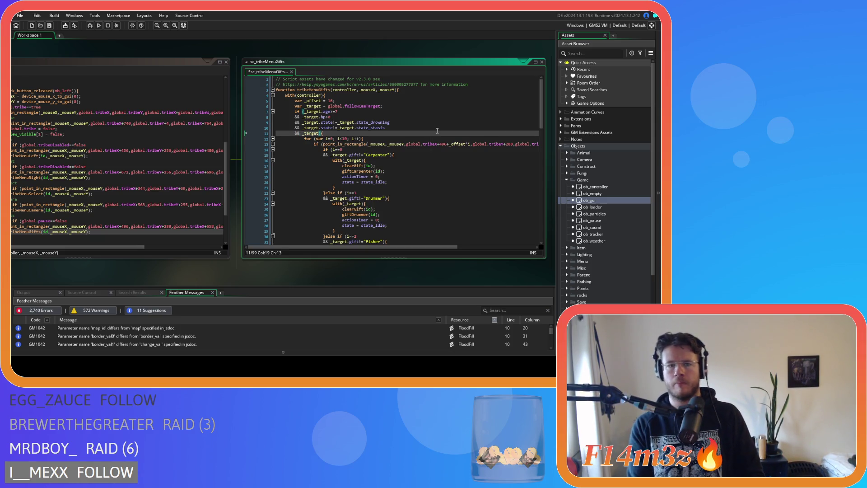
text(.chatter==)
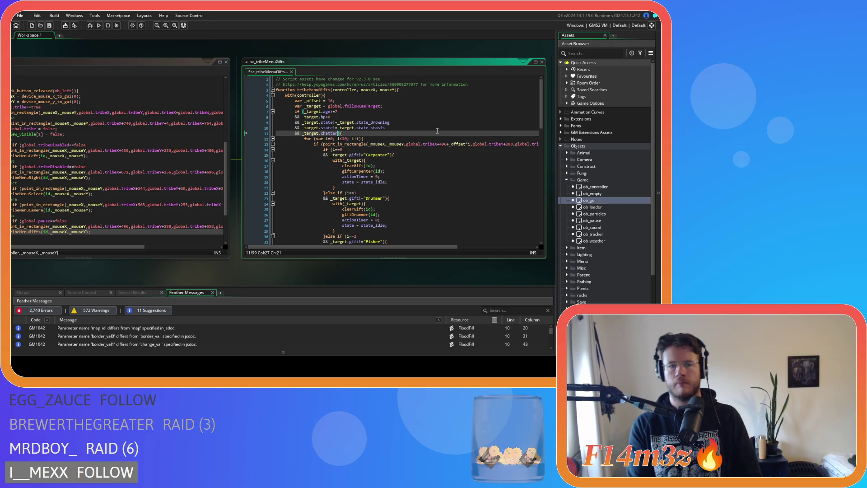
text(noone)
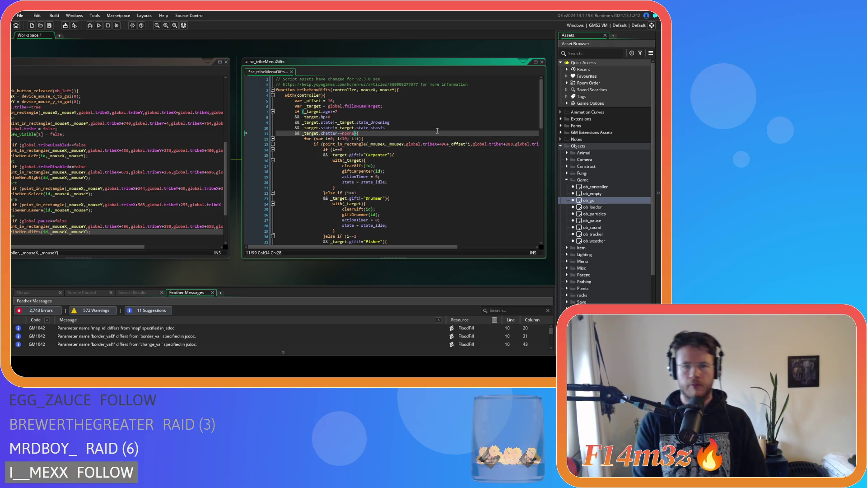
click(390, 167)
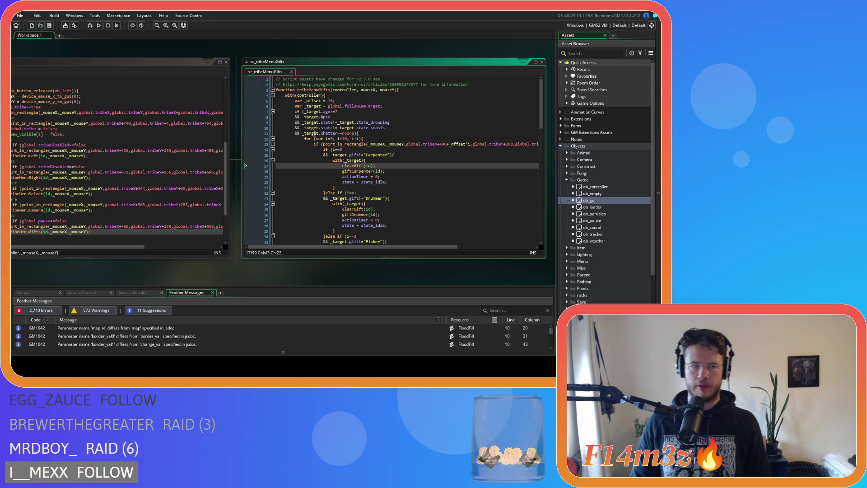
click(292, 72)
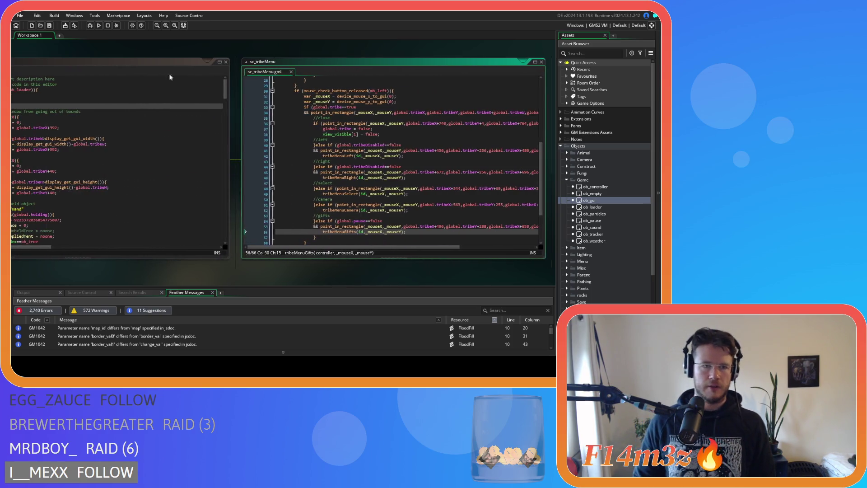
Close the remaining sc_tribeMenu and ob_gui windows with Windows > Close All
right_click(164, 49)
mouse_move(174, 59)
click(207, 74)
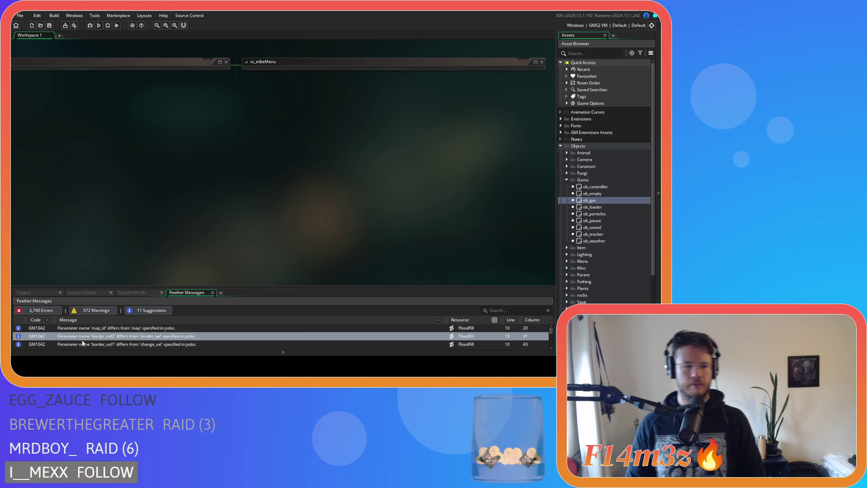